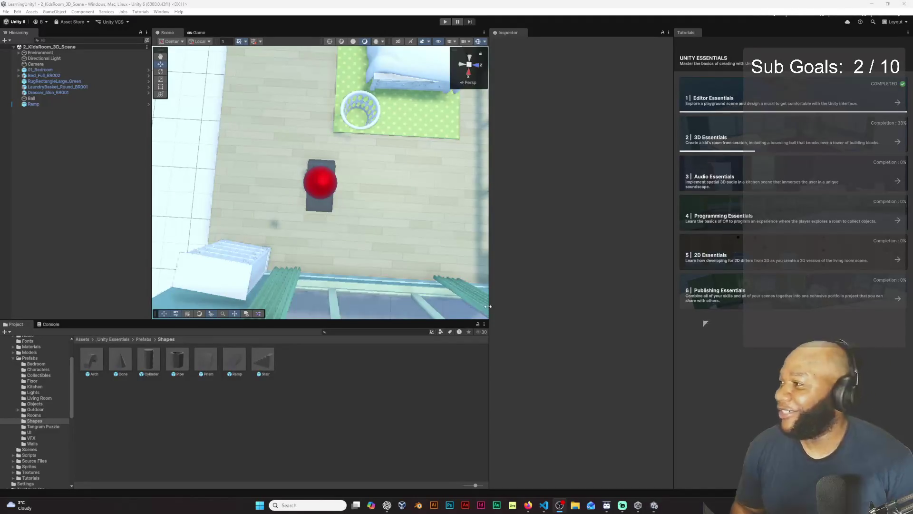
Step: Widen the Scene view and orbit down to a low side angle of the bedroom
mouse_move(489, 310)
left_mouse_down()
mouse_move(585, 310)
mouse_move(537, 311)
left_mouse_up()
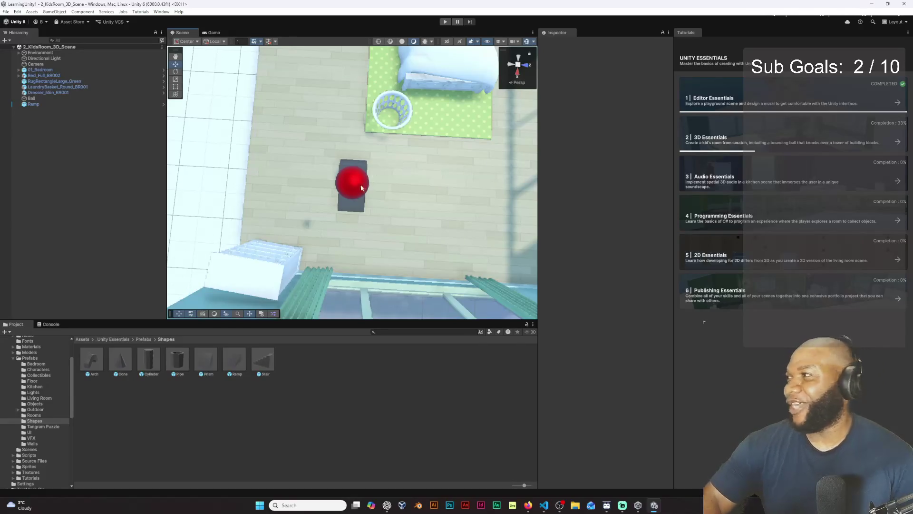
right_click(398, 170)
left_click(400, 150)
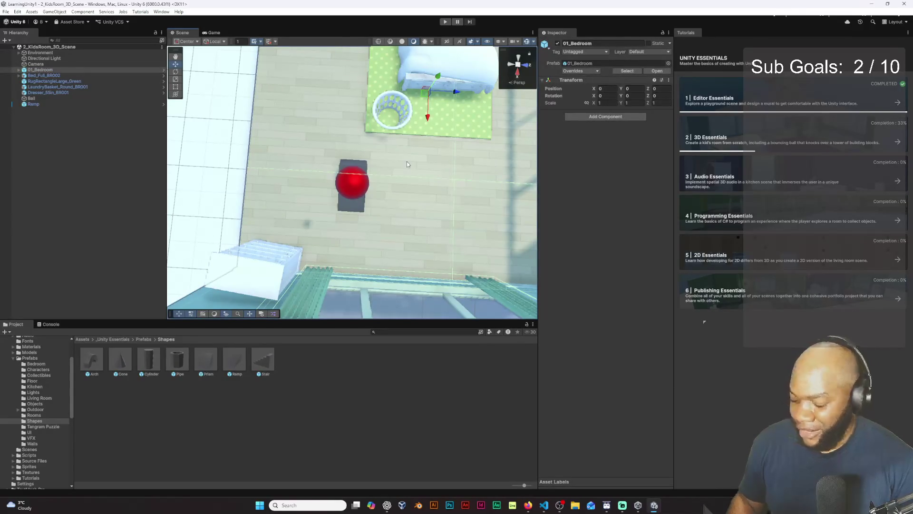
mouse_move(407, 161)
left_mouse_down()
mouse_move(358, 135)
mouse_move(257, 160)
mouse_move(264, 160)
left_mouse_up()
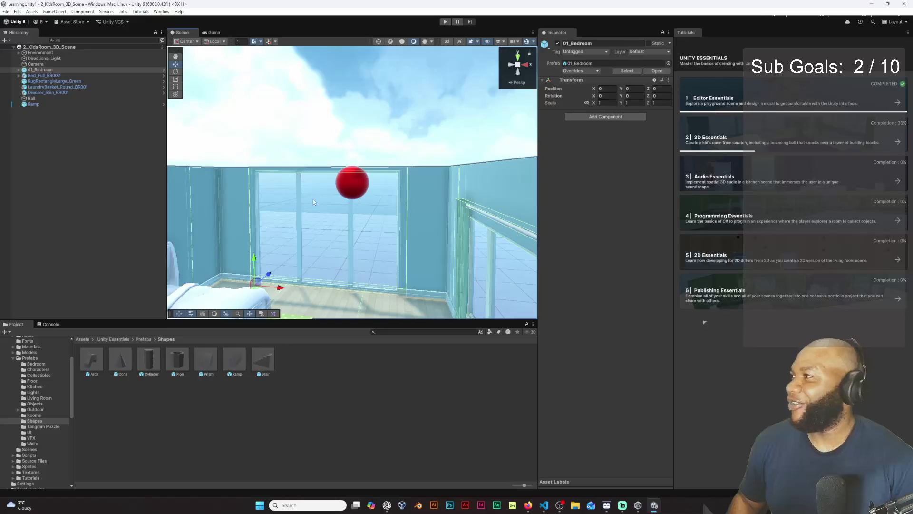
right_click(304, 182)
left_click(336, 154)
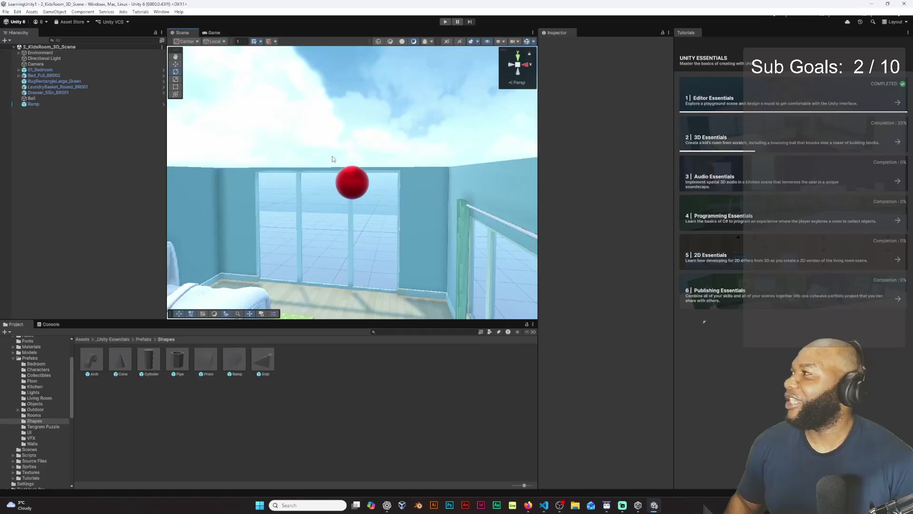
Step: Snap to a level back view and pan to centre the red ball before the windows
left_click(518, 57)
left_click(519, 66)
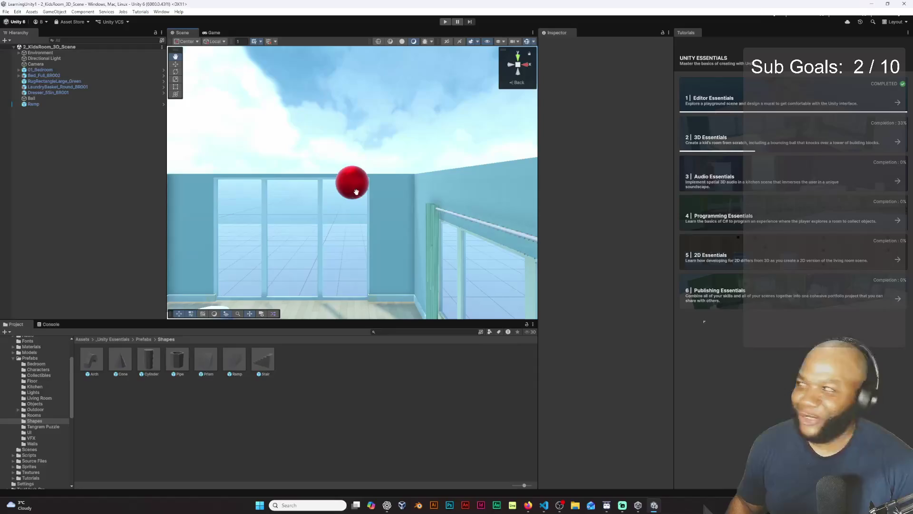
left_click_drag(356, 191, 350, 180)
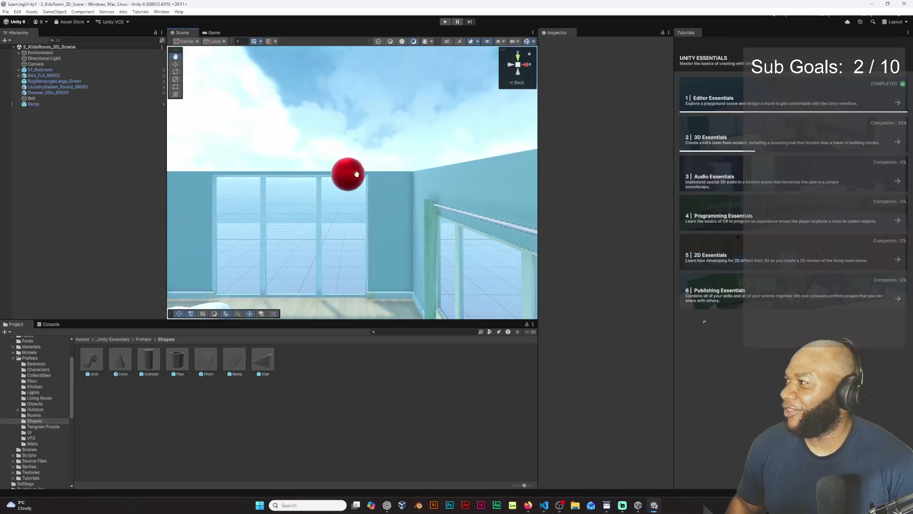
left_click_drag(350, 190, 343, 203)
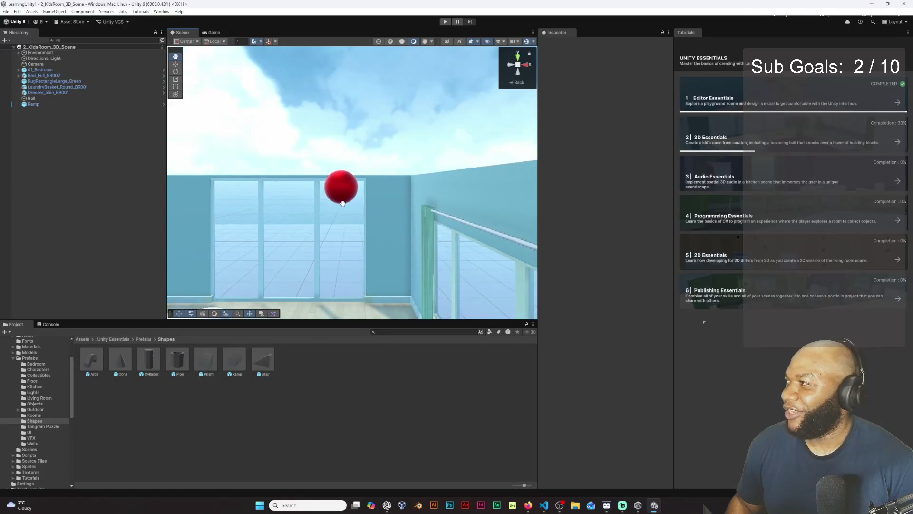
Step: Enter Play mode so the red ball drops and rolls off the ramp
left_click(446, 22)
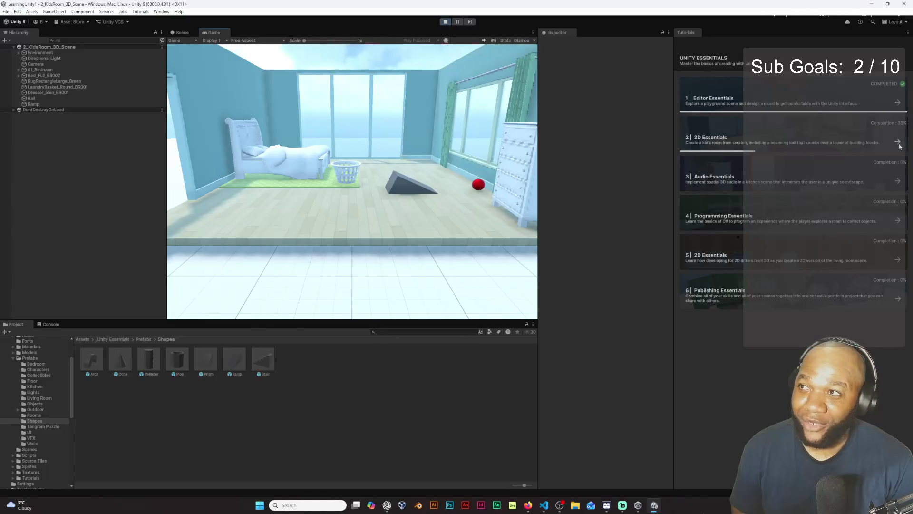
Step: Show the six 3D Essentials tutorials in the Tutorials window
left_click(898, 144)
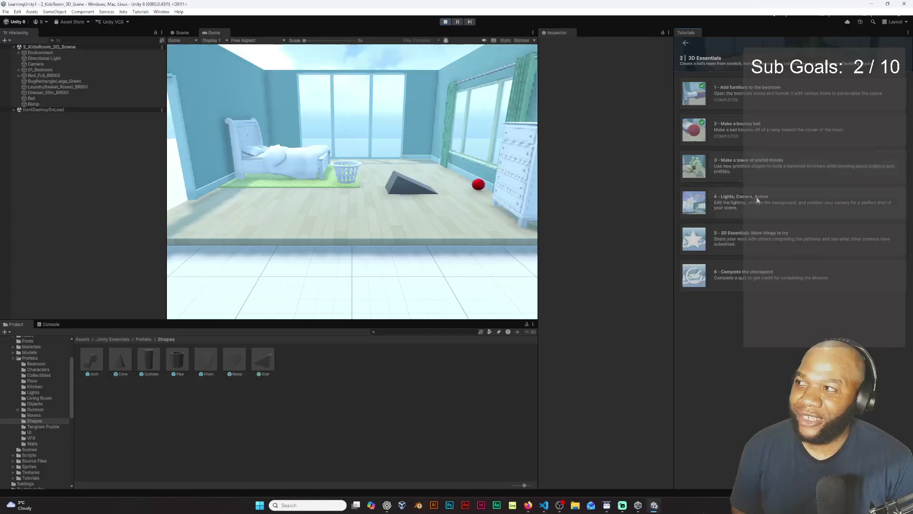
Step: Start tutorial 3, 'Make a tower of prefab blocks', at step 1 of 12, leaving Play mode
left_click(774, 184)
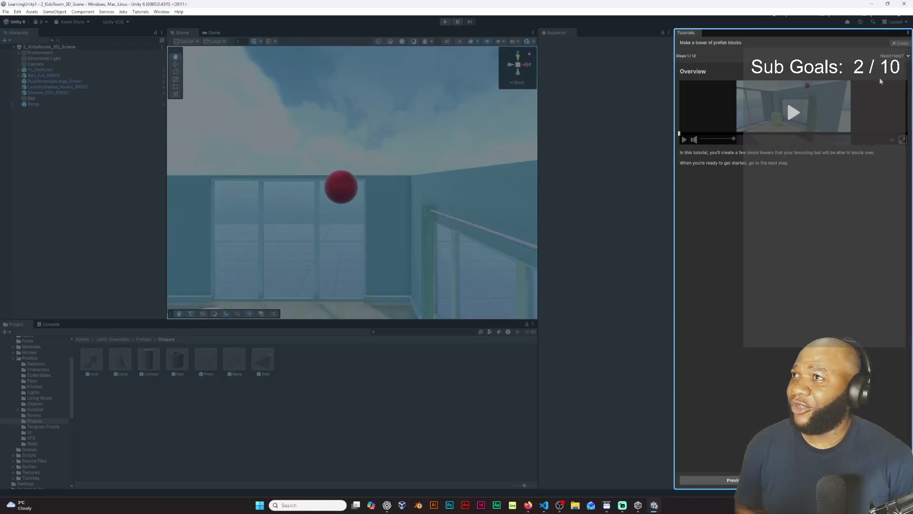
Step: Close the tutorial, verify all six Editor Essentials tutorials are completed, and return to the pathway list
left_click(899, 43)
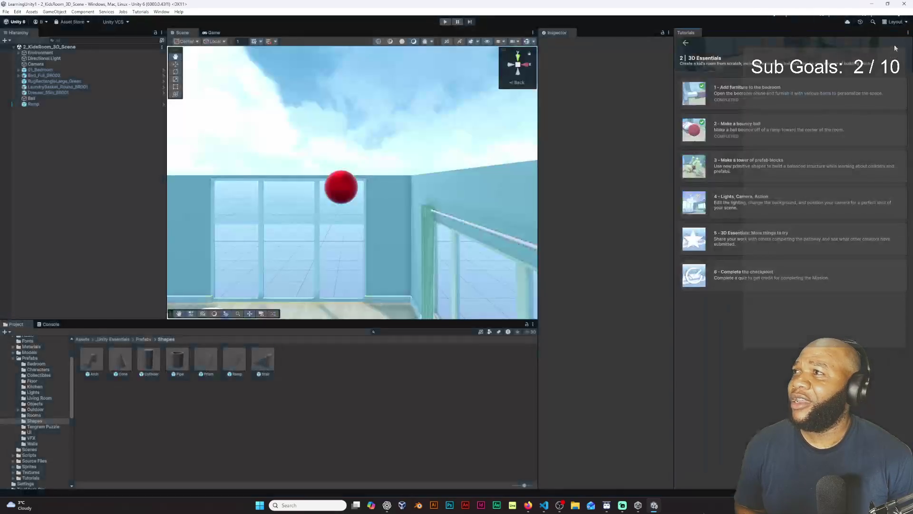
left_click(686, 44)
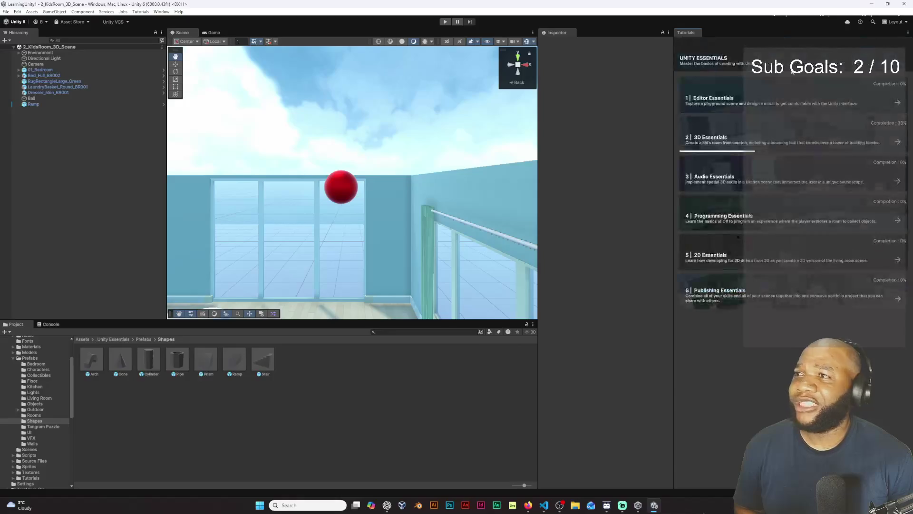
left_click(897, 96)
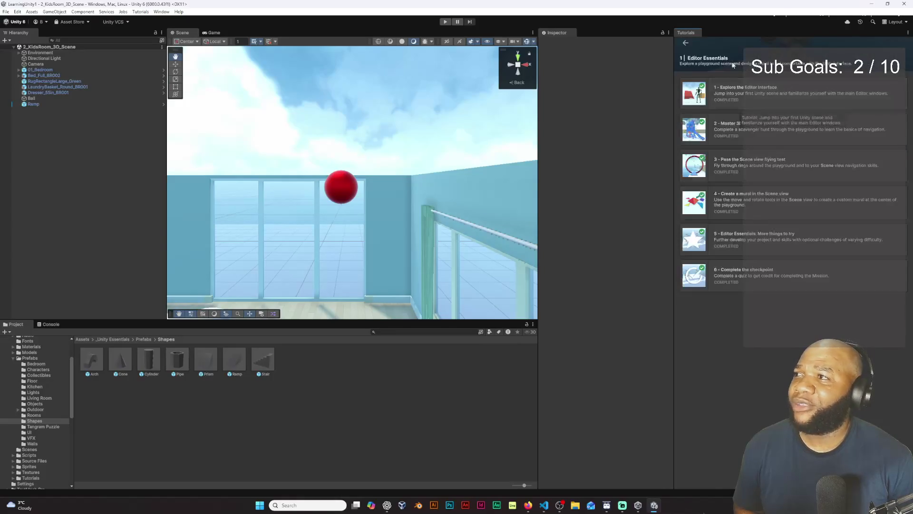
left_click(685, 44)
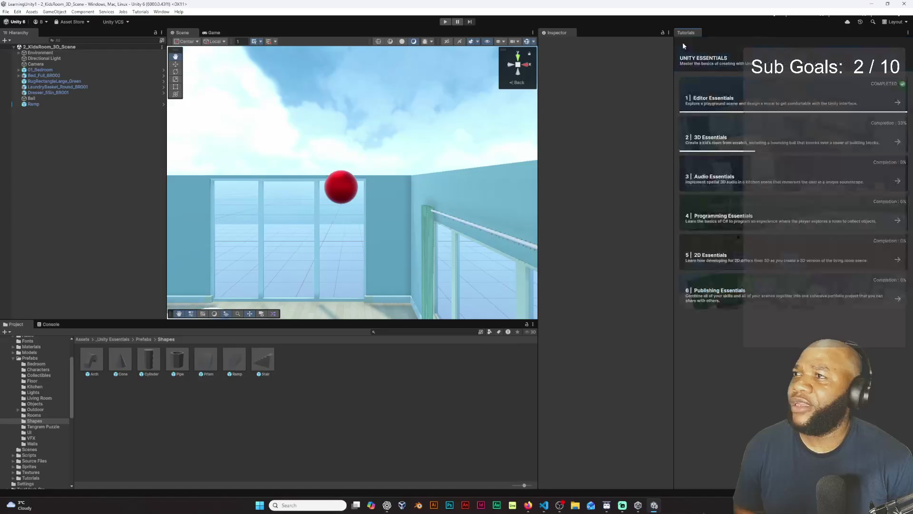